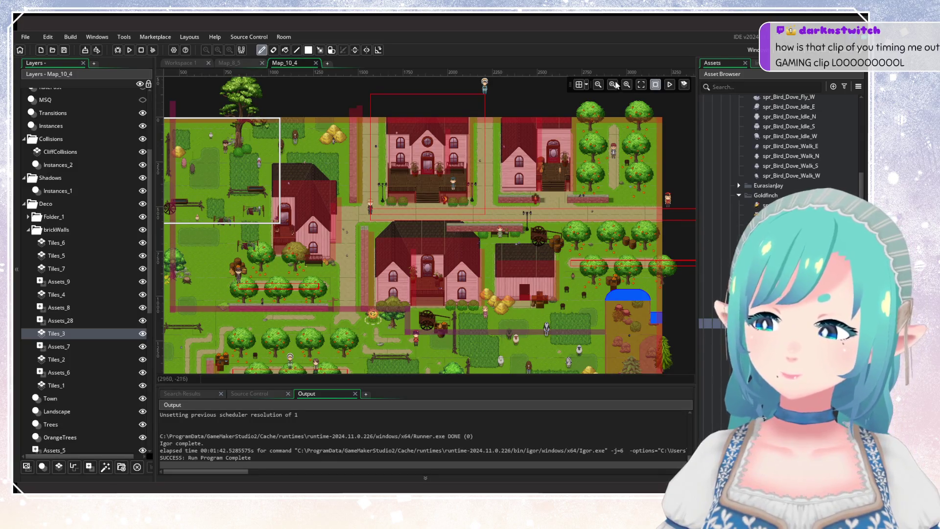
Step: Filter the Asset Browser by 'Map_10_3' and select the Map_10_3 room
click(844, 86)
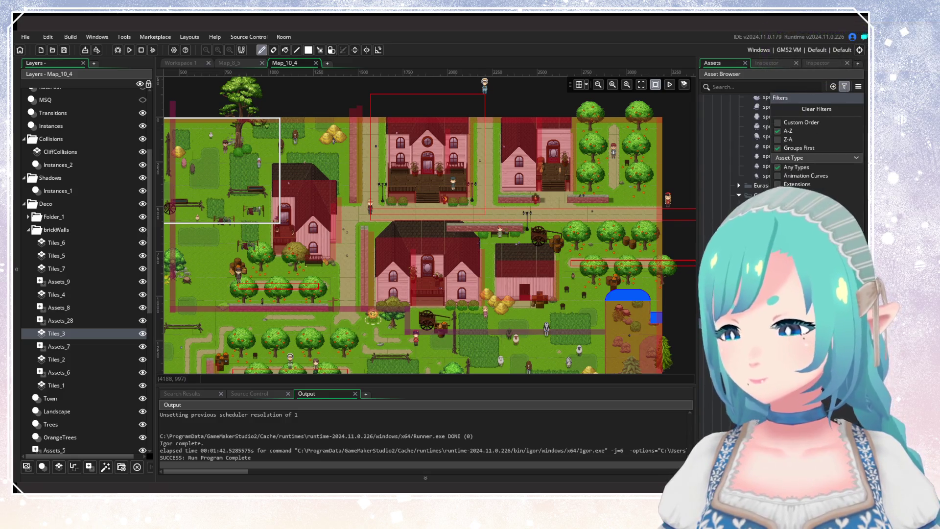
click(754, 90)
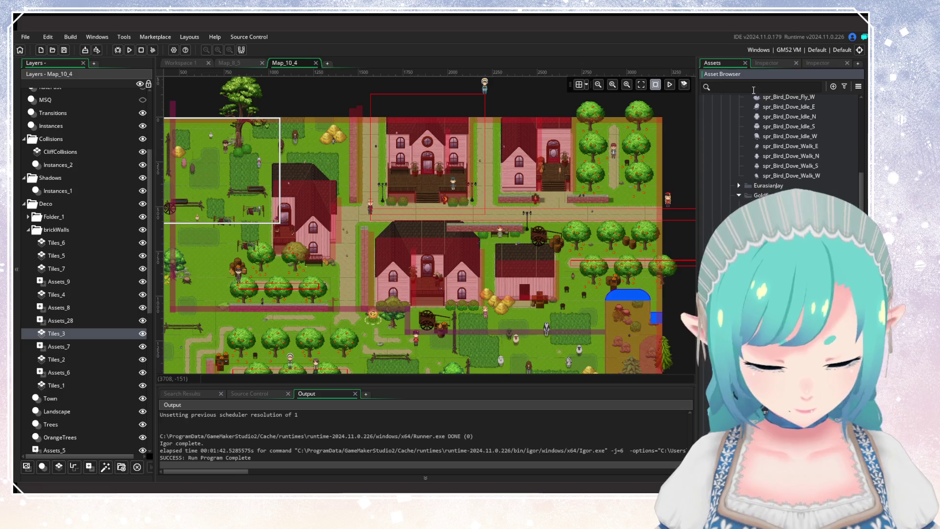
text(Map_)
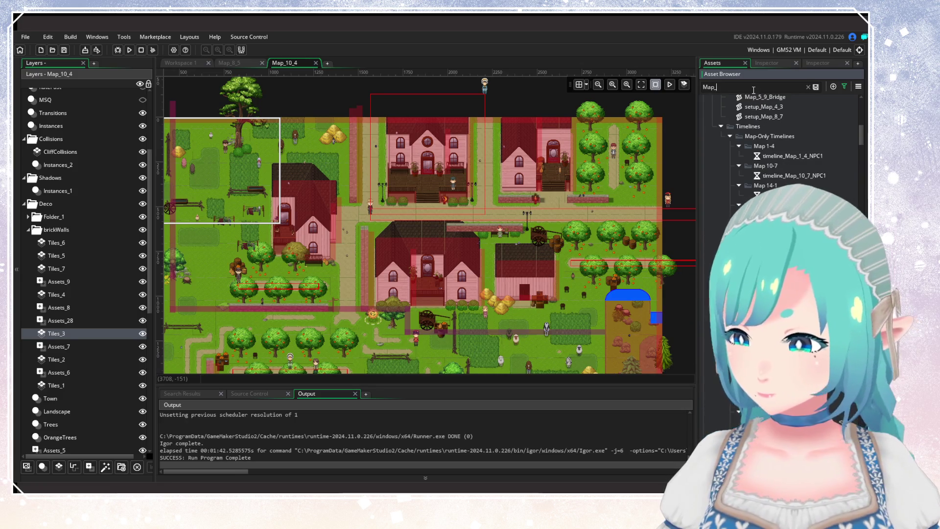
text(10_)
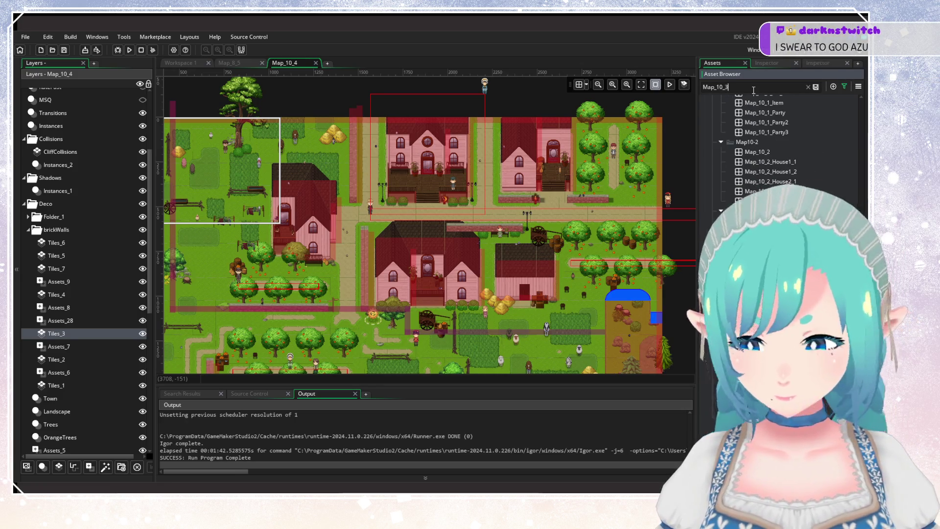
text(3)
click(784, 182)
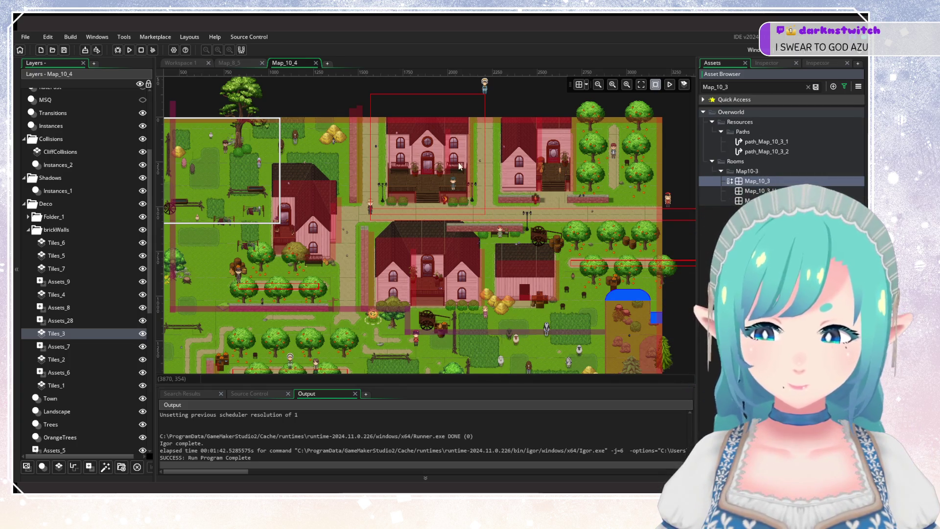
Step: Open the Map_10_3 room in the room editor and clear the asset search
double_click(757, 181)
click(808, 88)
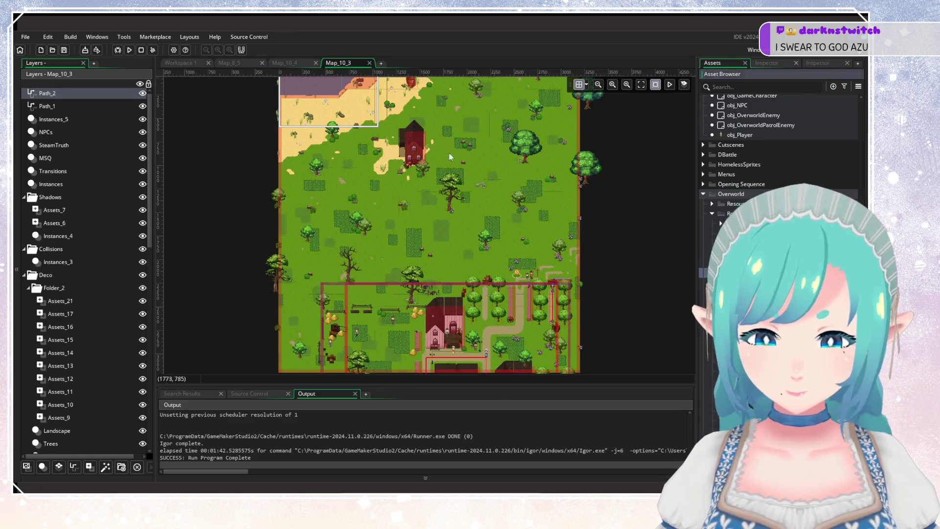
scroll(449, 153, down, 5)
scroll(501, 213, up, 3)
scroll(500, 213, up, 2)
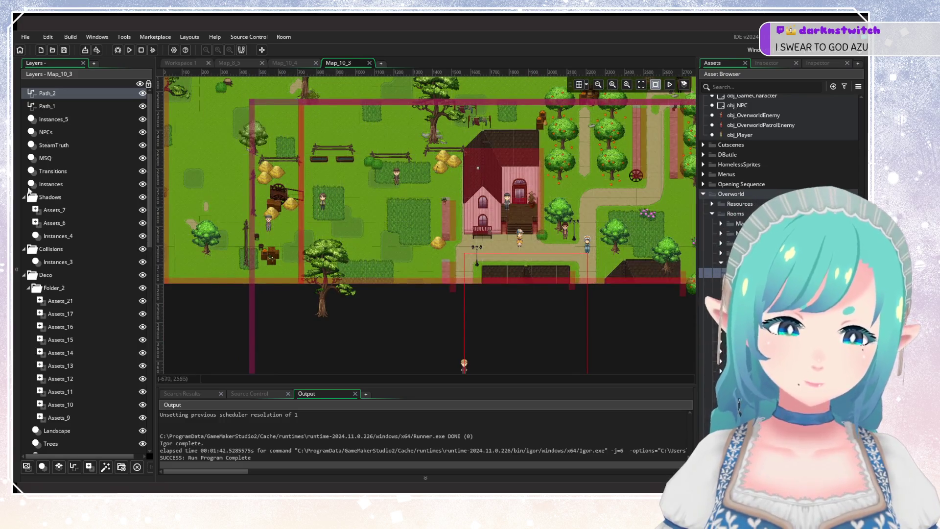
Step: Add a new instance layer and rename it from Instances_6 to 'PassiveAnimals'
click(43, 466)
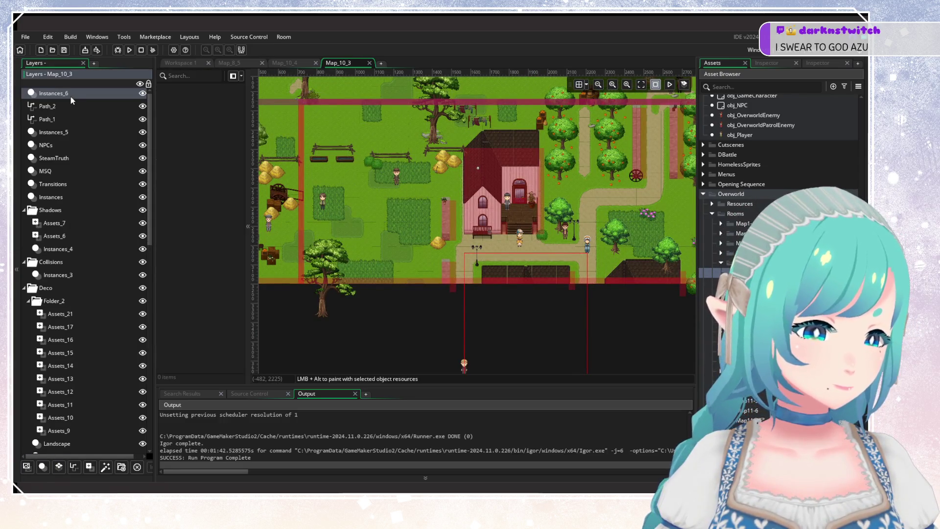
right_click(72, 96)
click(112, 113)
text(PassiveAnimals)
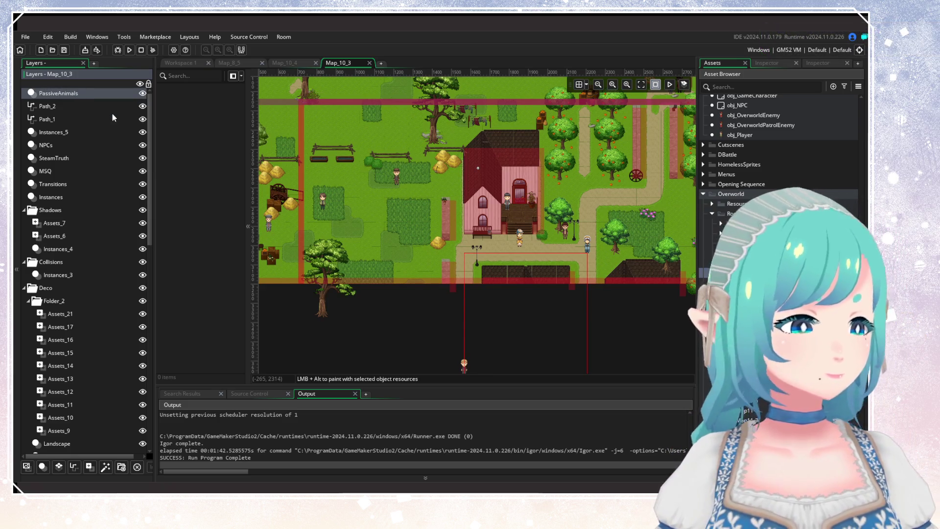
key(Return)
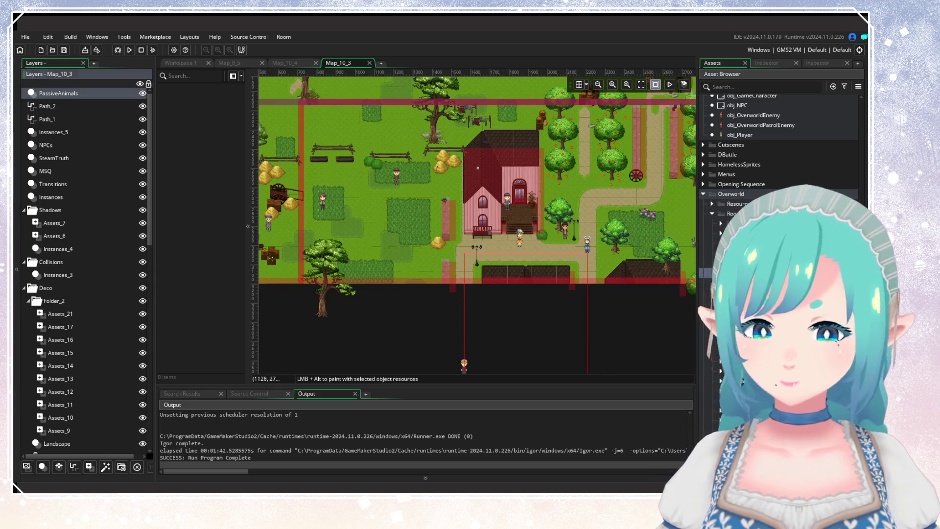
scroll(385, 247, up, 3)
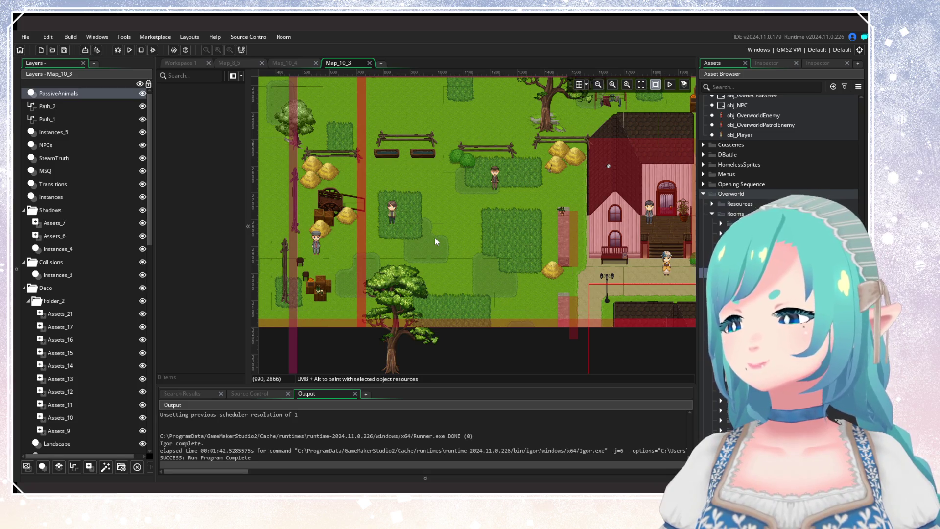
scroll(435, 238, down, 5)
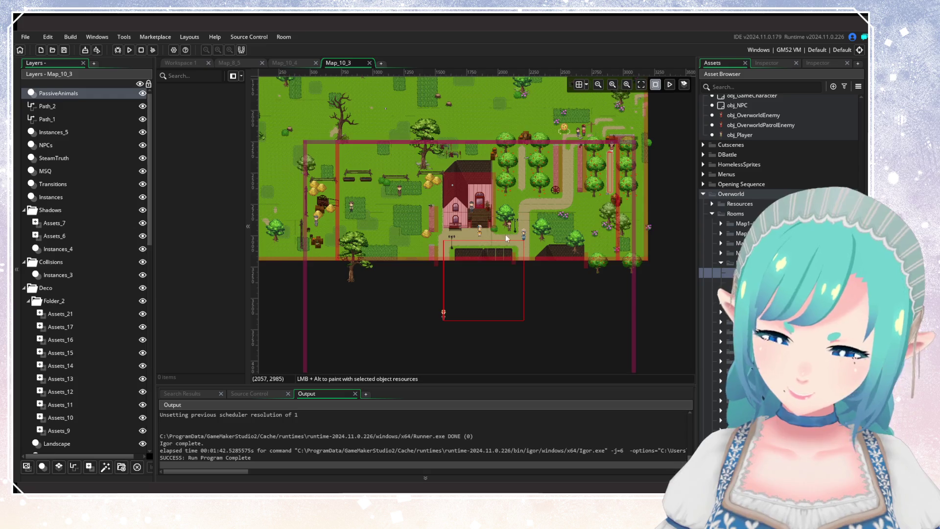
scroll(509, 240, up, 3)
drag(496, 239, 537, 308)
scroll(536, 307, down, 3)
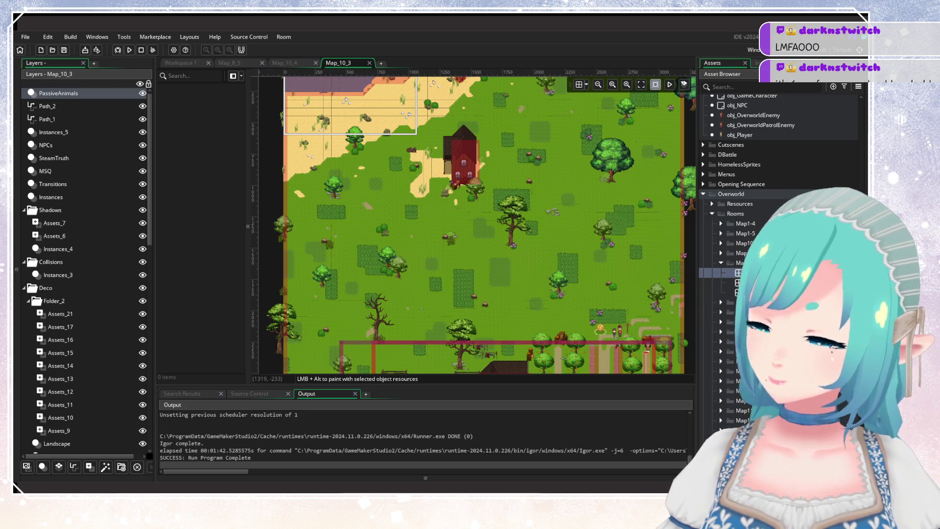
scroll(482, 244, down, 4)
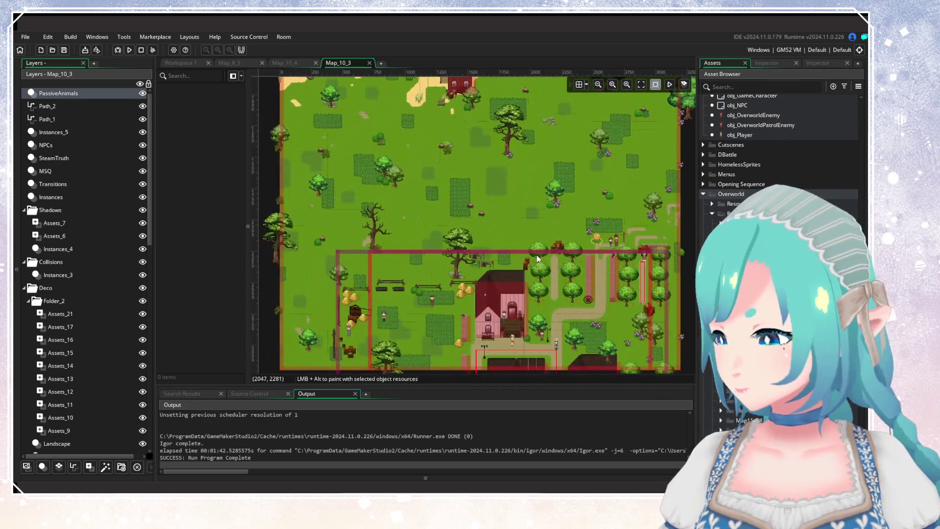
scroll(547, 282, down, 1)
scroll(549, 279, up, 1)
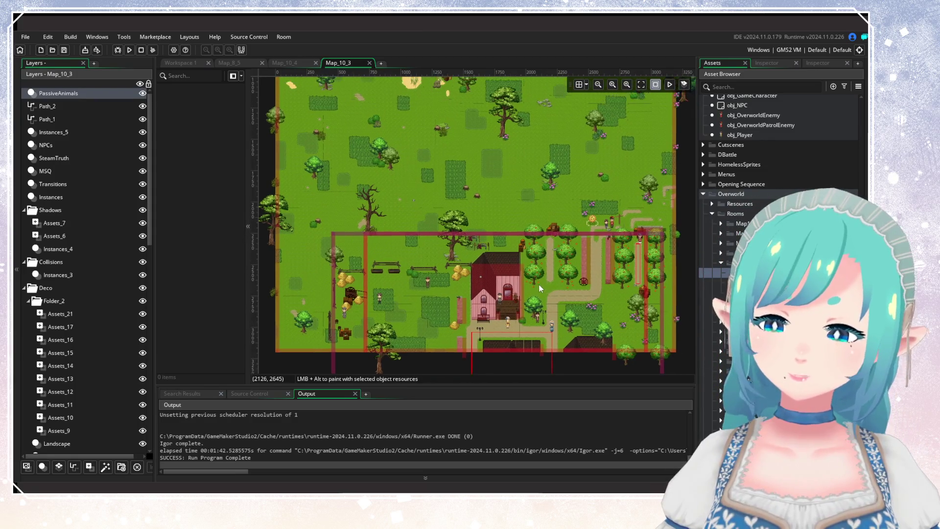
scroll(544, 327, down, 1)
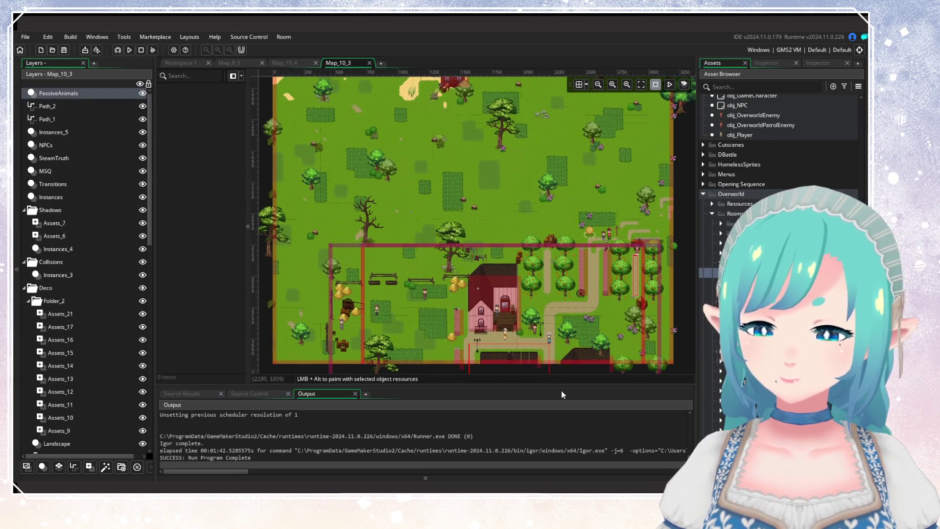